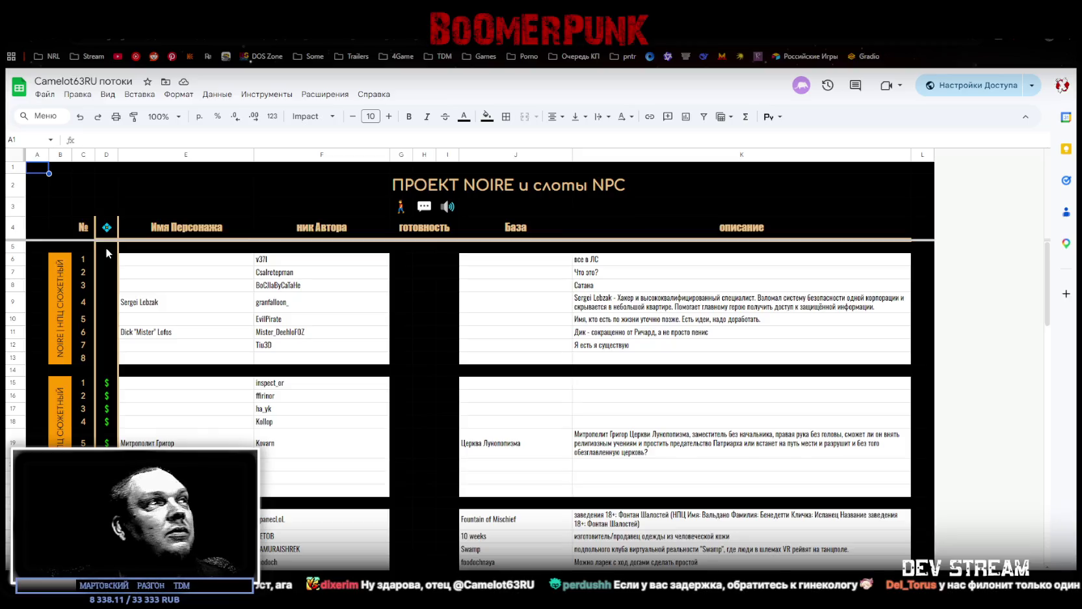
Select the author nicknames in column F from F6 down to Kovarn, then switch to Blockbench.
scroll(335, 260, "down", 5)
scroll(312, 383, "up", 5)
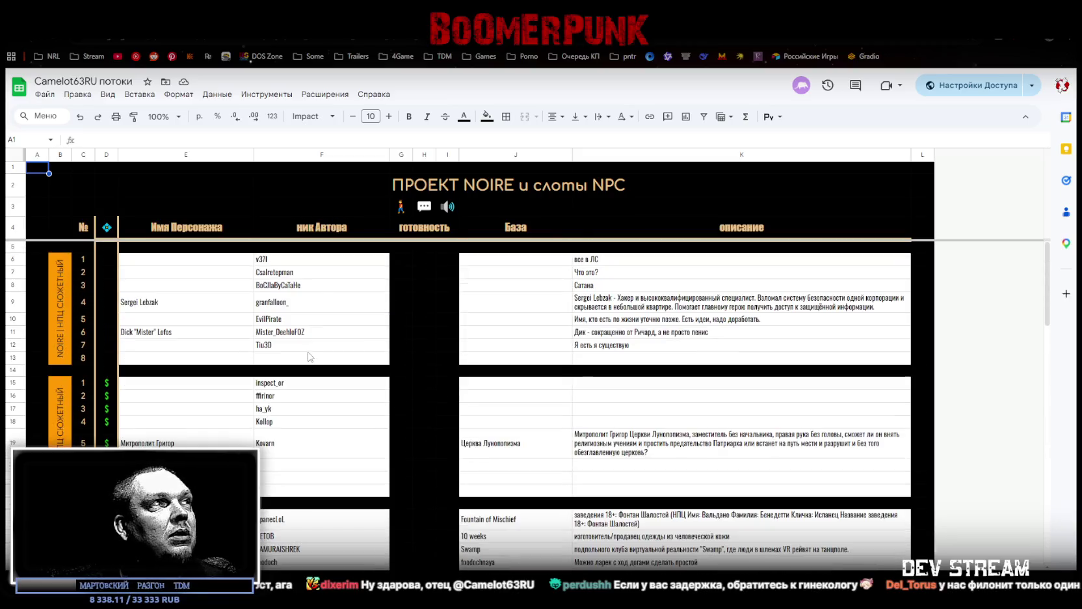
left_click_drag(299, 261, 291, 493)
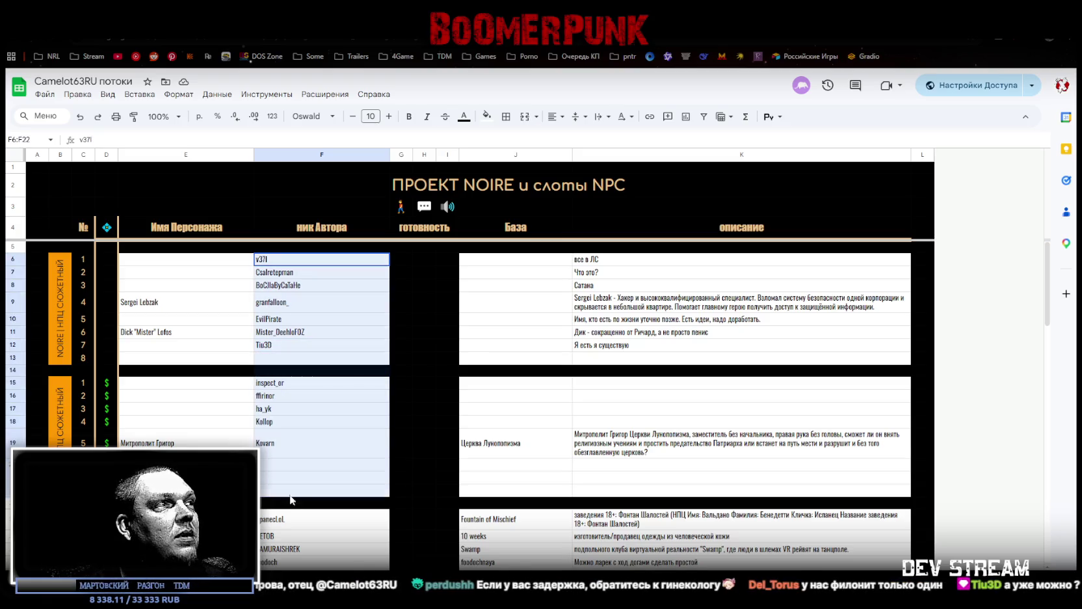
left_click_drag(305, 260, 293, 455)
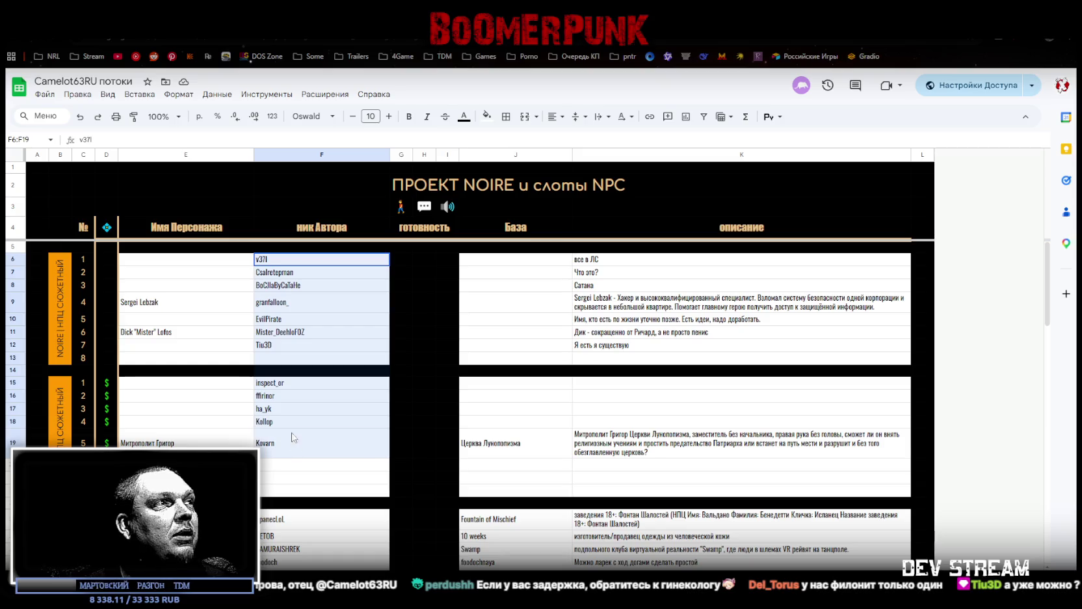
key("alt+Tab")
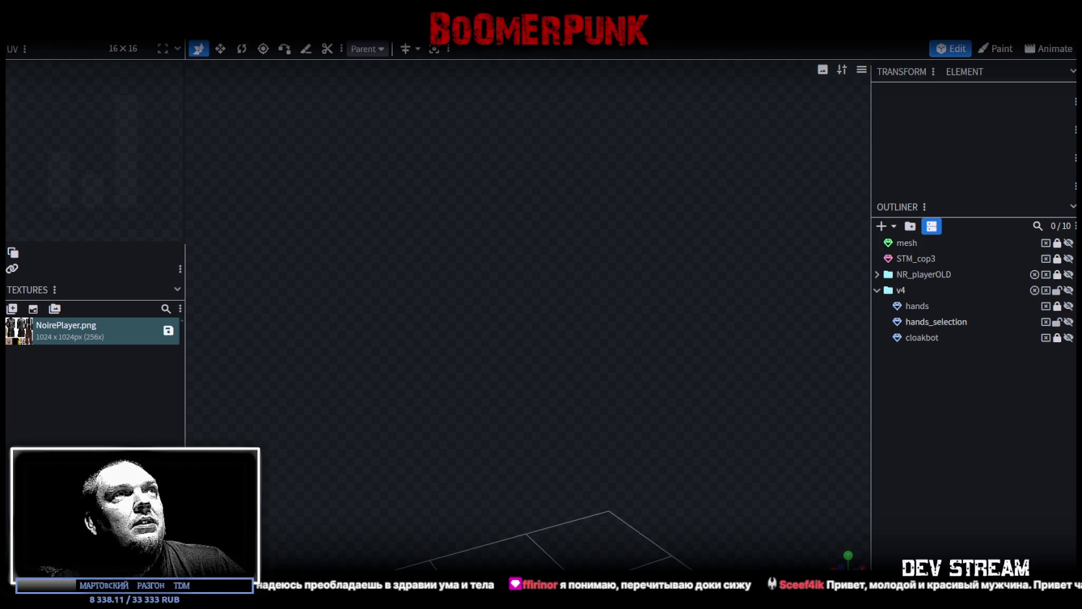
Save the NoireNPC project, dismiss the extra save-location dialog, and collapse the v4 folder.
key("ctrl+s")
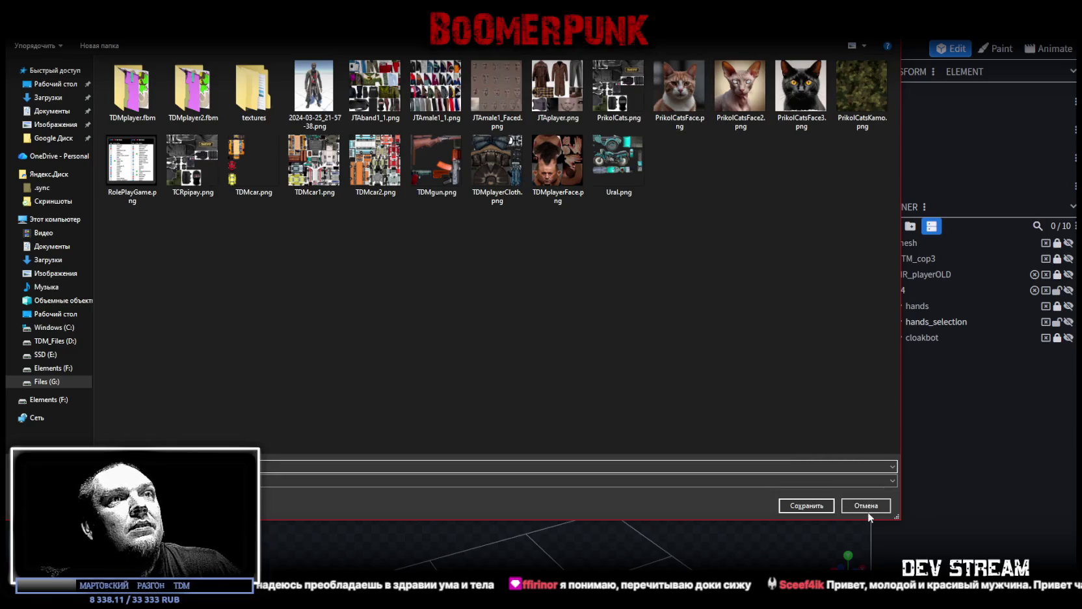
left_click(864, 501)
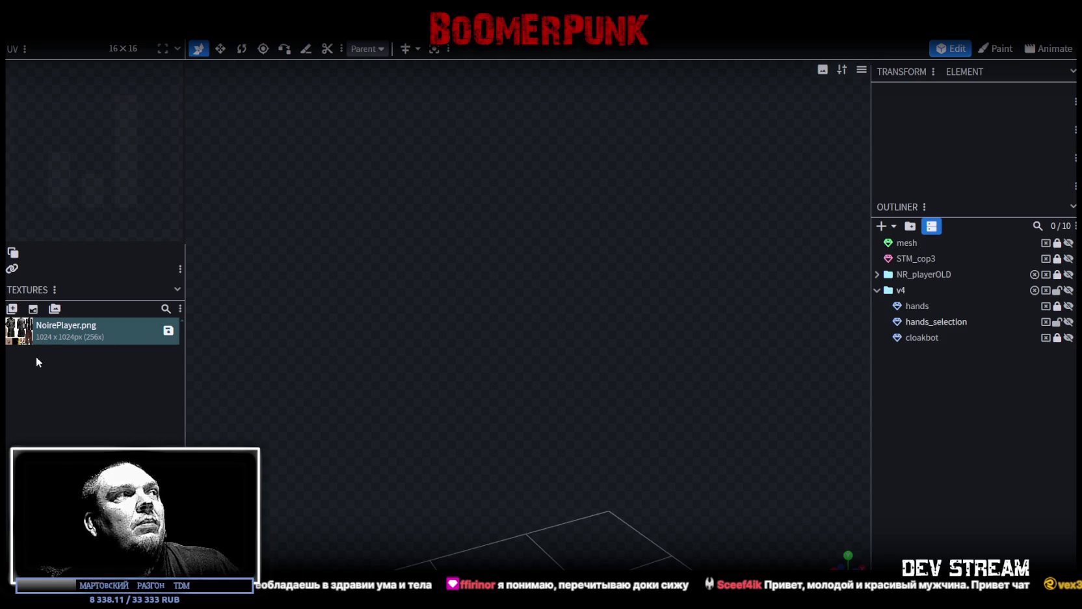
left_click(876, 290)
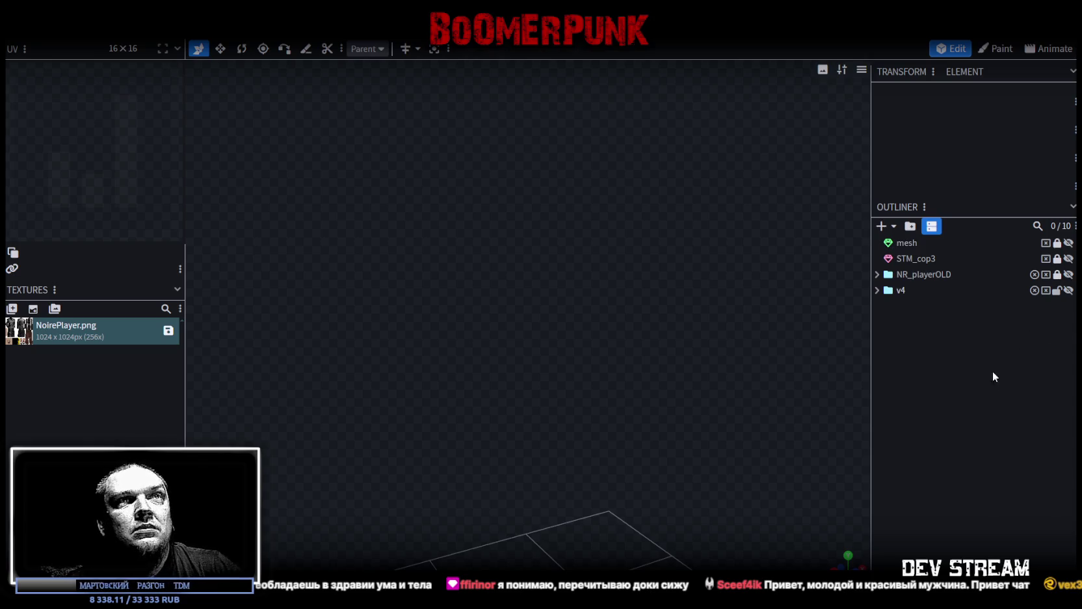
Tilt the grid floor view, then minimize Blockbench to reveal the window behind.
mouse_move(798, 296)
left_mouse_down()
mouse_move(744, 299)
mouse_move(654, 411)
mouse_move(584, 360)
mouse_move(611, 379)
mouse_move(485, 389)
mouse_move(627, 422)
mouse_move(611, 411)
mouse_move(704, 359)
mouse_move(676, 396)
mouse_move(555, 398)
mouse_move(572, 386)
left_mouse_up()
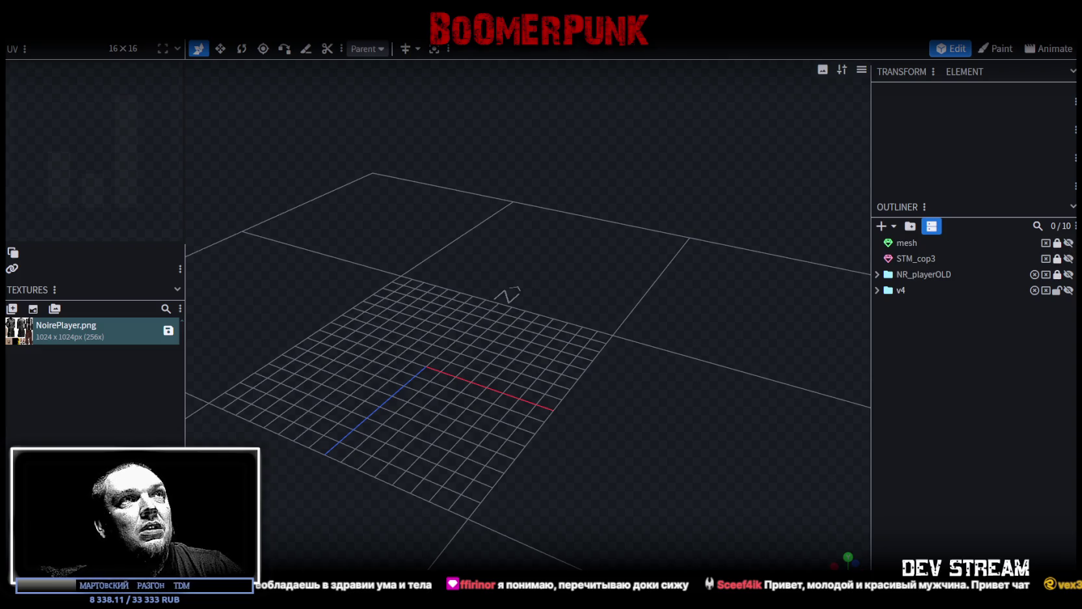
left_click(1040, 13)
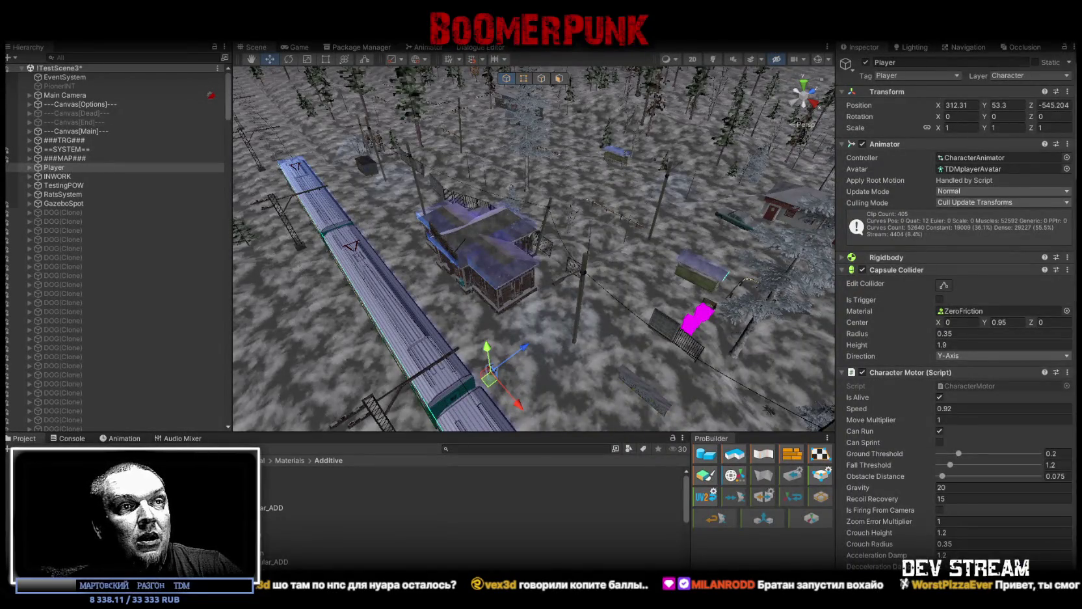
scroll(265, 370, "down", 3)
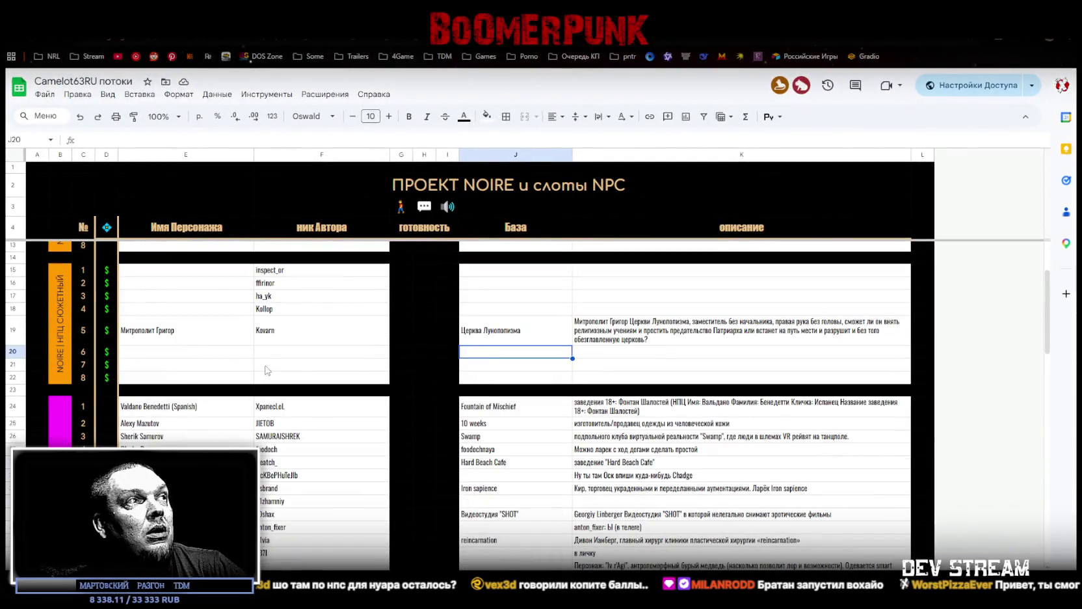
scroll(264, 370, "up", 3)
left_click(185, 357)
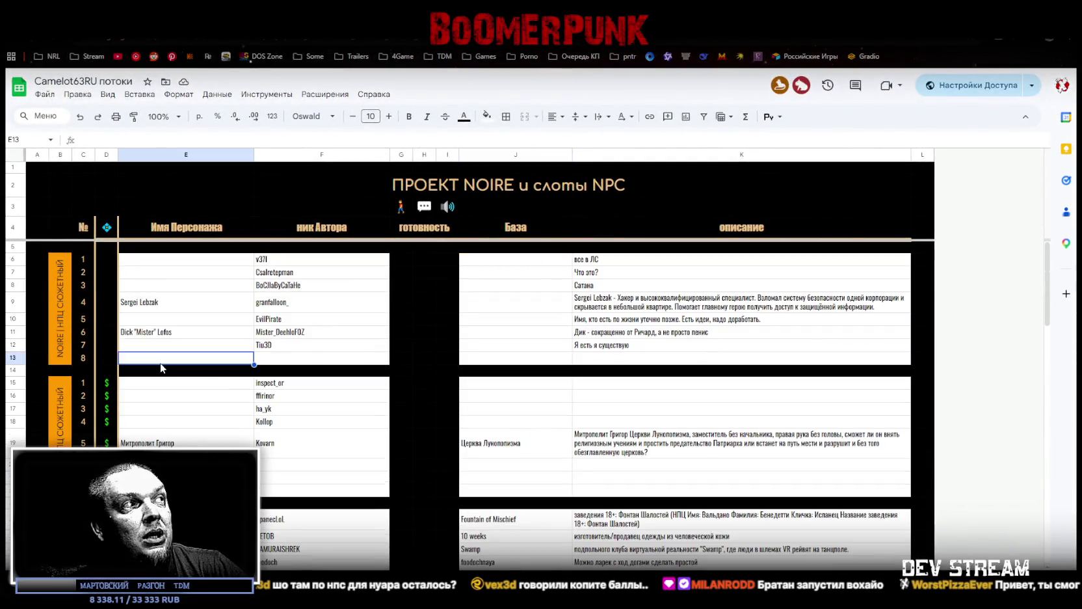
left_click(13, 361)
scroll(345, 391, "down", 7)
scroll(141, 414, "down", 6)
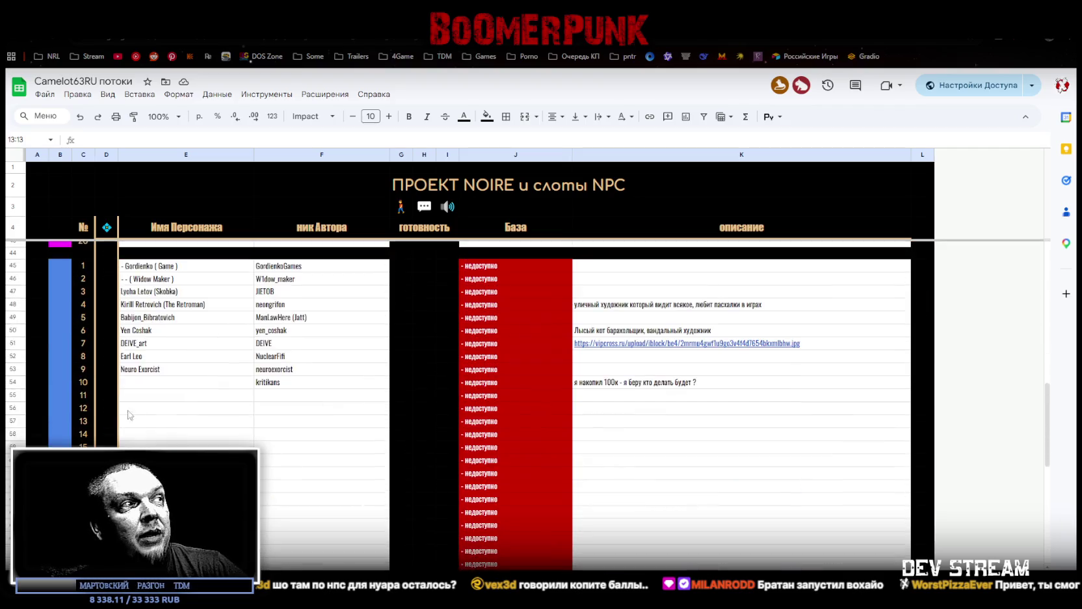
scroll(140, 414, "down", 8)
scroll(105, 421, "down", 1)
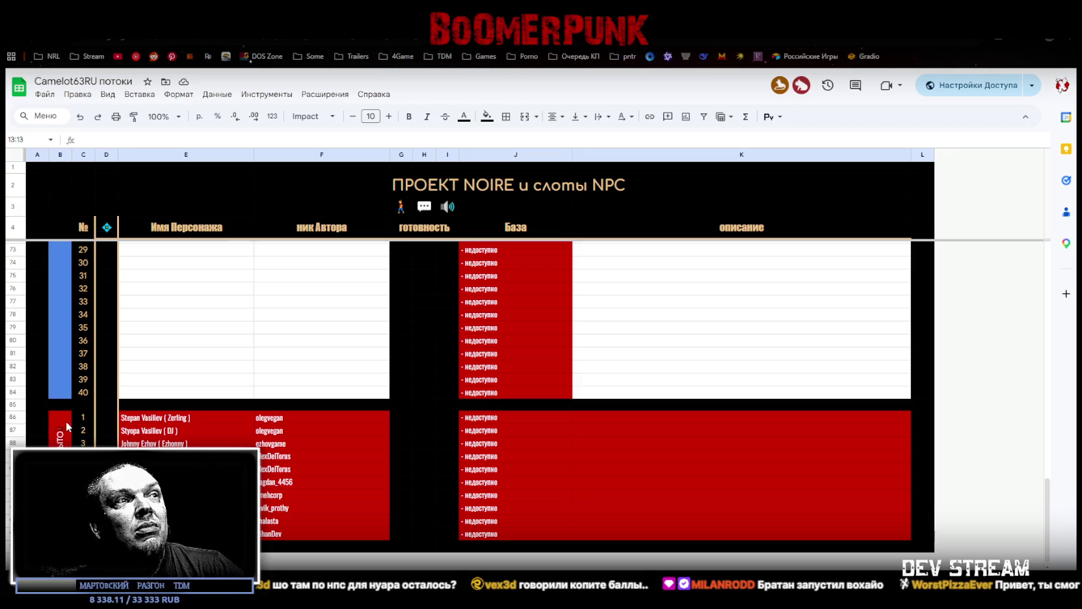
left_click_drag(296, 416, 189, 533)
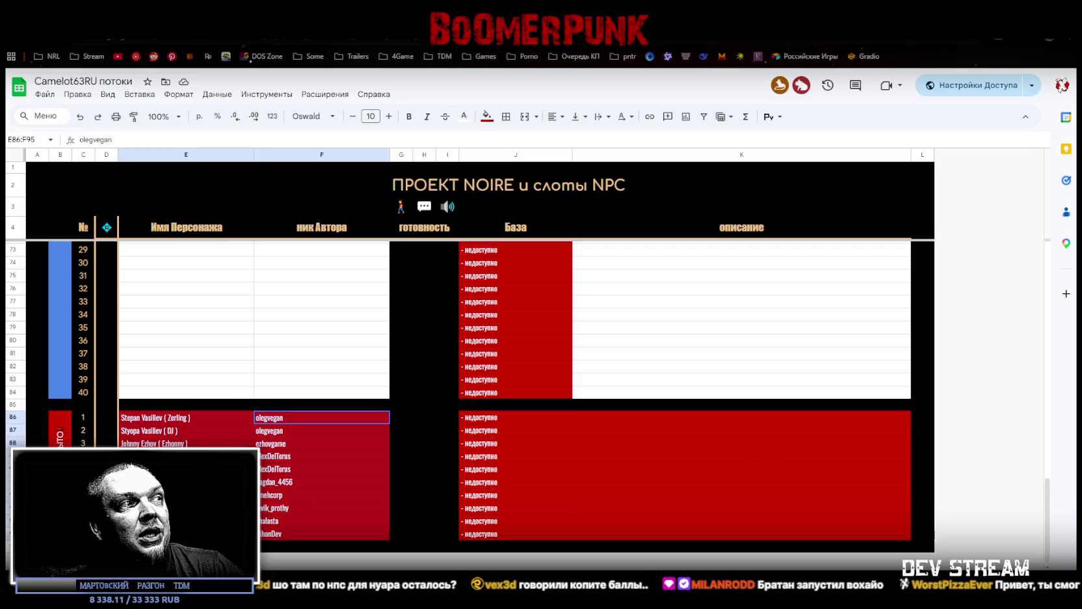
scroll(293, 476, "up", 5)
scroll(285, 455, "up", 3)
scroll(280, 440, "up", 3)
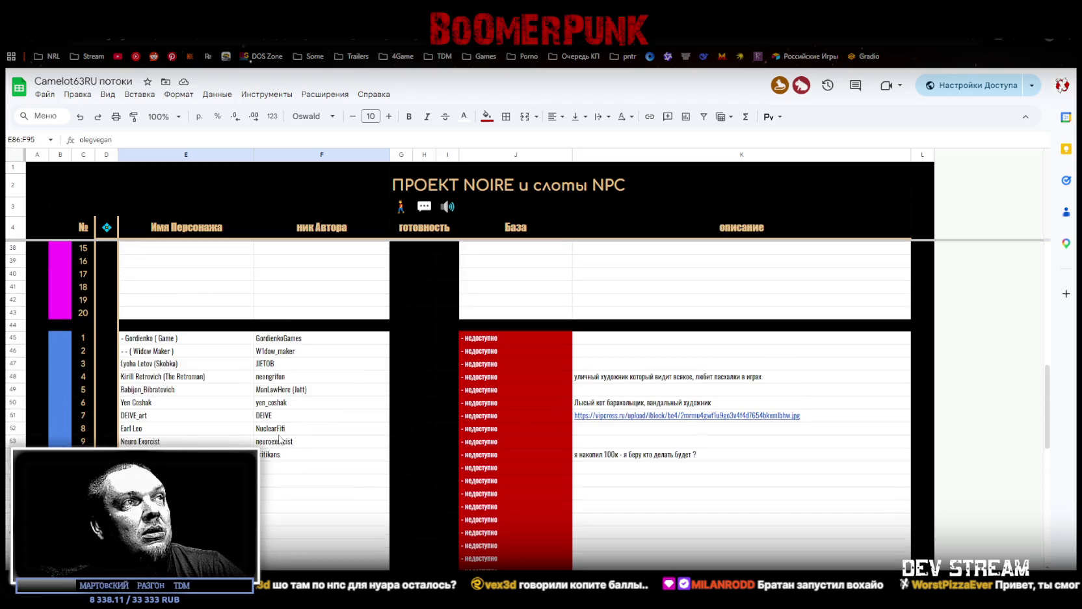
scroll(279, 440, "down", 3)
scroll(281, 435, "up", 2)
scroll(283, 433, "up", 3)
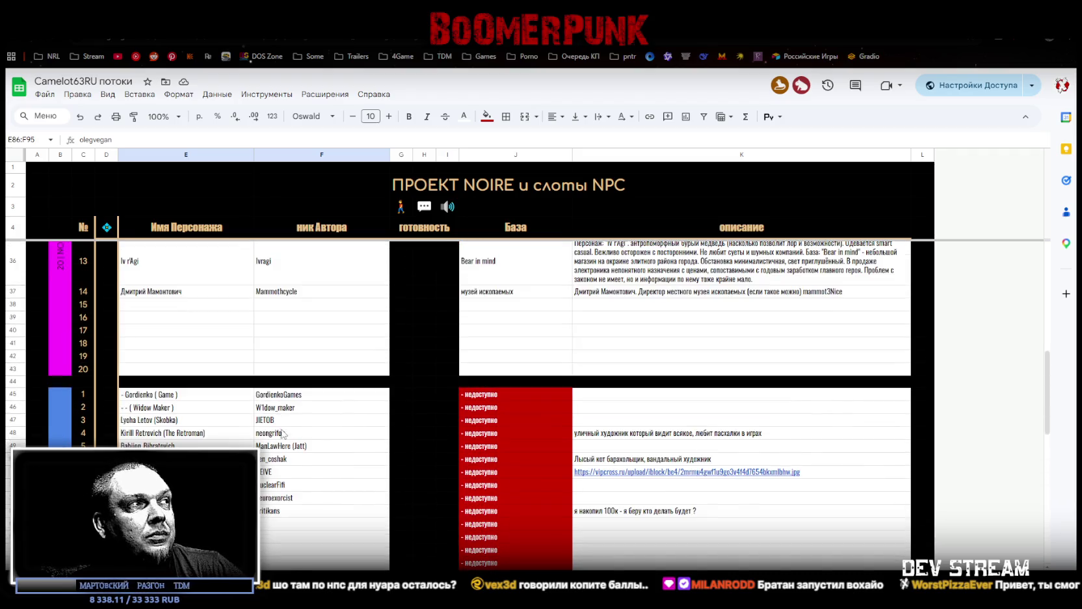
scroll(283, 434, "down", 3)
scroll(283, 433, "down", 2)
scroll(283, 433, "down", 1)
scroll(236, 435, "down", 1)
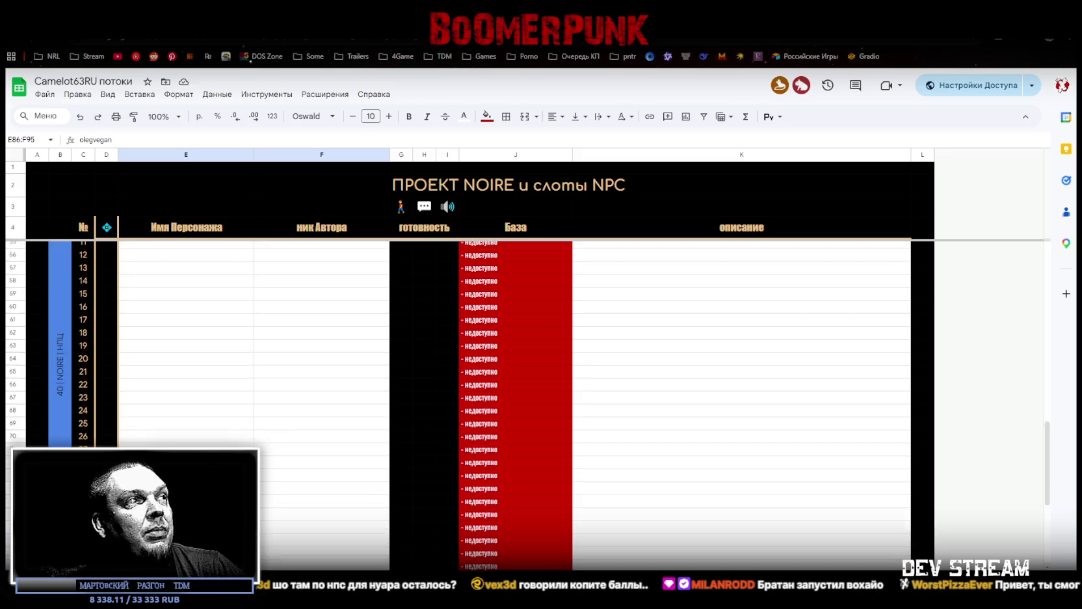
scroll(236, 436, "up", 3)
left_click(14, 339)
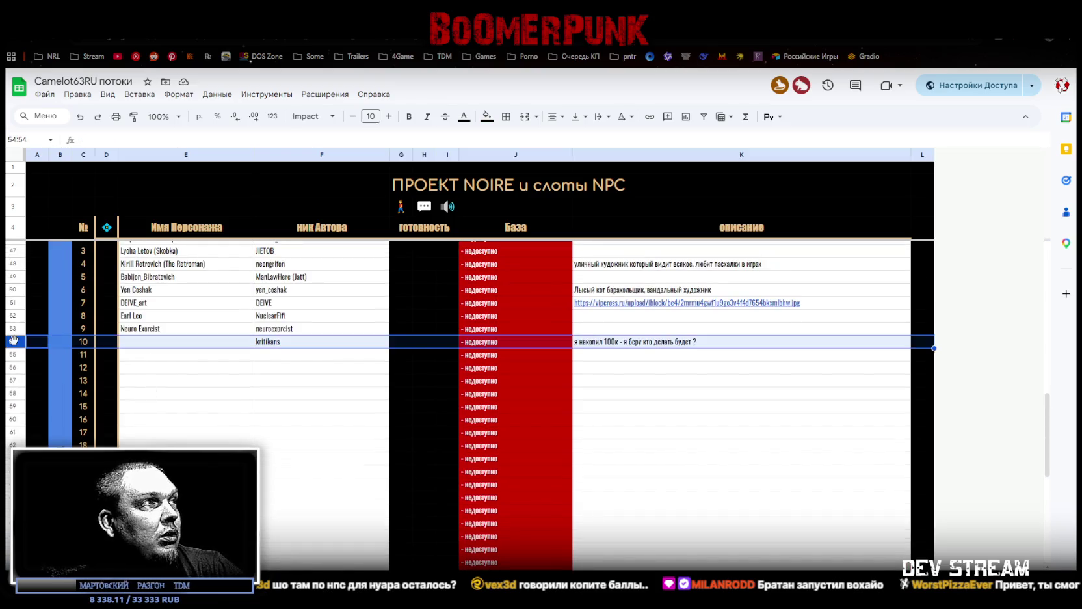
scroll(286, 422, "down", 3)
scroll(287, 423, "down", 1)
scroll(286, 422, "up", 4)
scroll(149, 475, "up", 3)
scroll(149, 475, "down", 8)
scroll(150, 475, "up", 1)
scroll(149, 474, "up", 3)
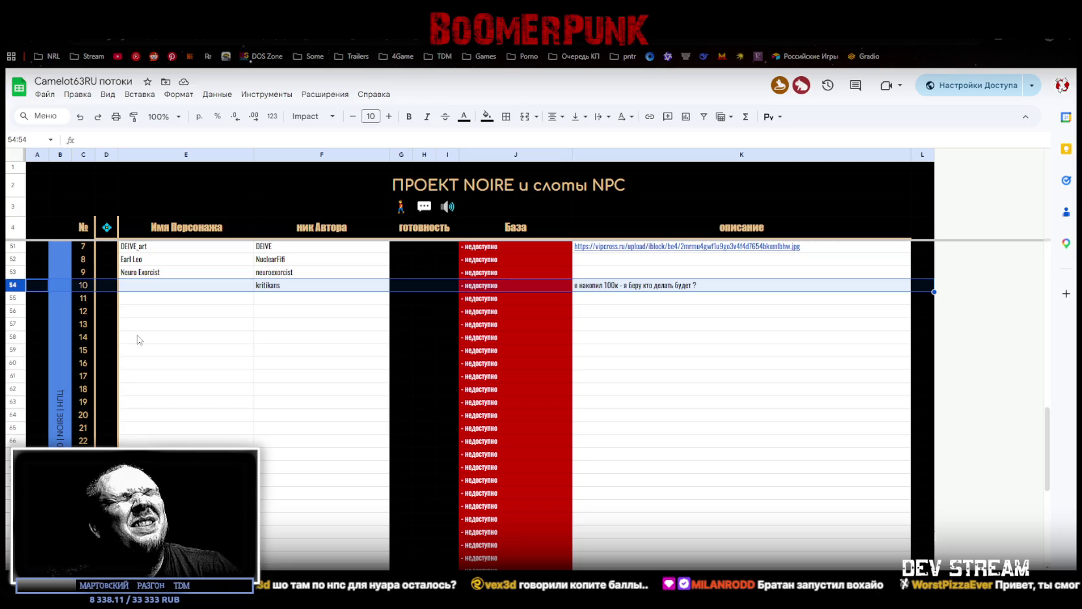
scroll(138, 338, "up", 5)
scroll(163, 340, "up", 2)
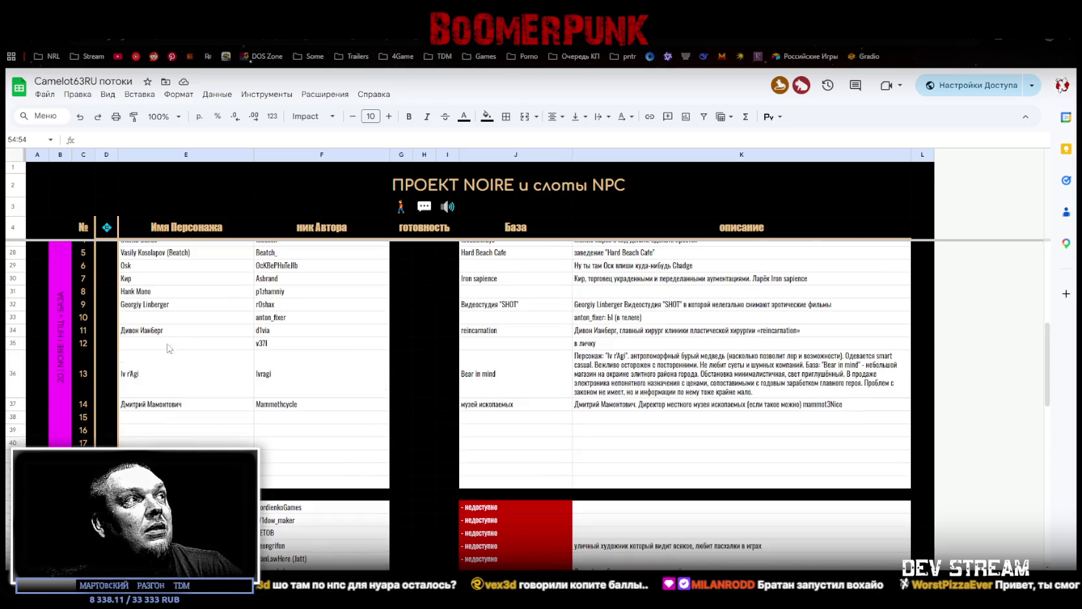
left_click_drag(13, 417, 13, 481)
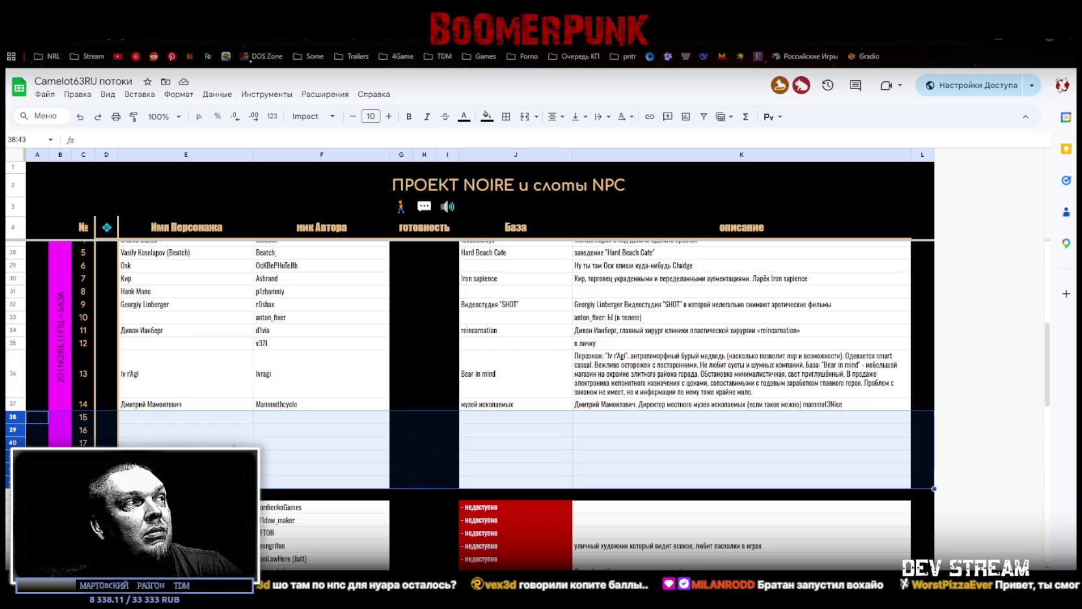
scroll(234, 445, "up", 3)
scroll(235, 446, "up", 3)
scroll(235, 444, "down", 5)
scroll(237, 442, "up", 5)
scroll(238, 442, "up", 2)
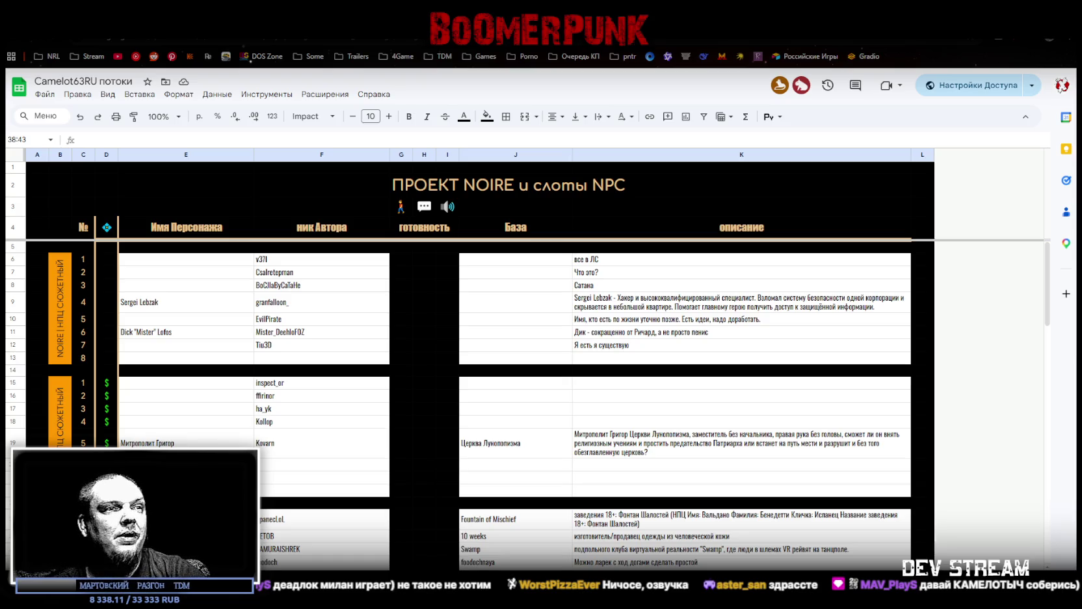
key("alt+Tab")
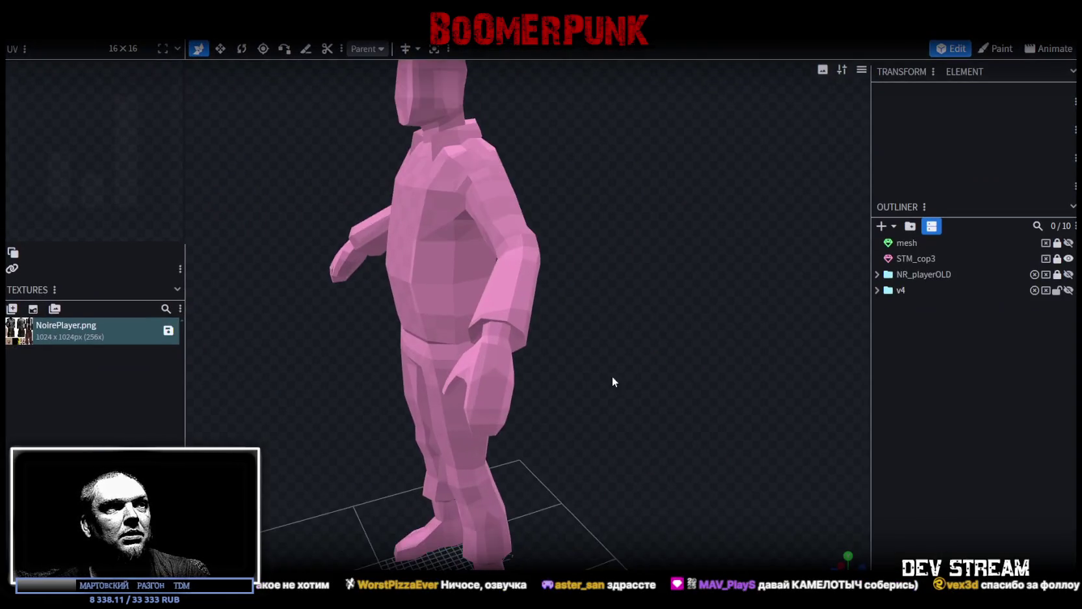
Orbit around the pink NoirePlayer-textured character, from the legs upward, to inspect it.
mouse_move(618, 268)
left_mouse_down()
mouse_move(769, 271)
mouse_move(640, 310)
mouse_move(707, 301)
left_mouse_up()
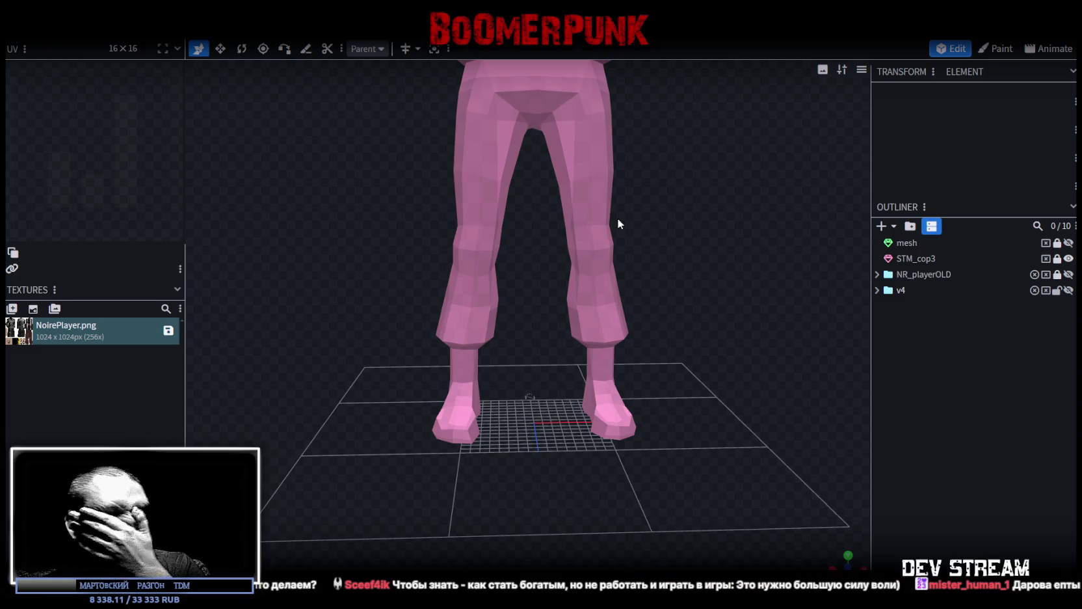
mouse_move(557, 189)
left_mouse_down()
mouse_move(729, 229)
mouse_move(563, 193)
mouse_move(669, 217)
mouse_move(685, 203)
mouse_move(720, 206)
mouse_move(595, 219)
mouse_move(611, 273)
mouse_move(647, 256)
mouse_move(674, 353)
left_mouse_up()
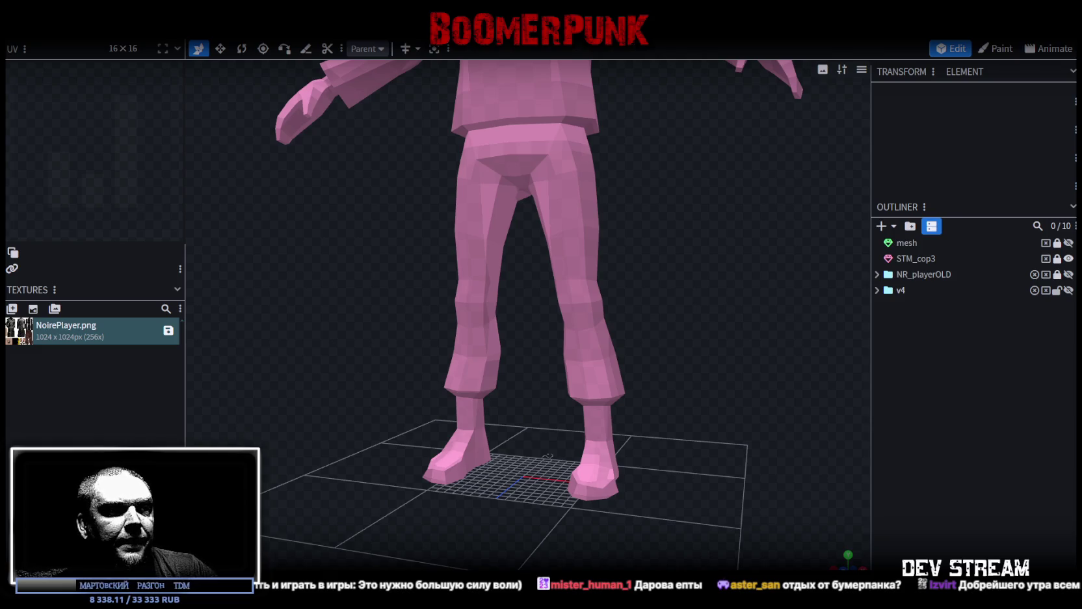
scroll(676, 399, "down", 5)
Bring up the character reference photo, shift its window up and left, then close it.
left_click_drag(673, 382, 603, 415)
scroll(653, 399, "up", 5)
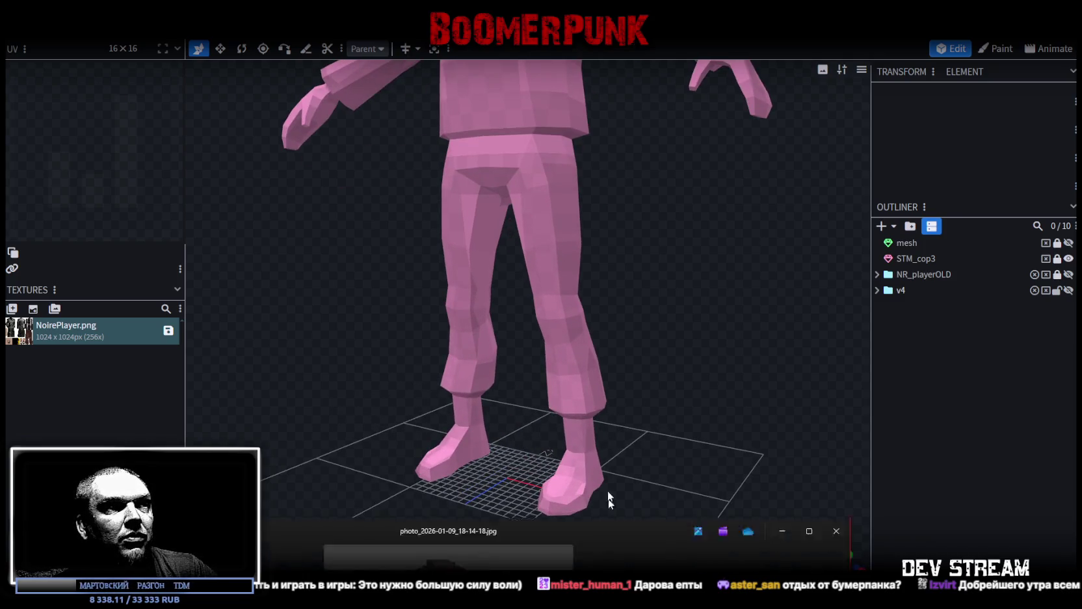
key("alt+Tab")
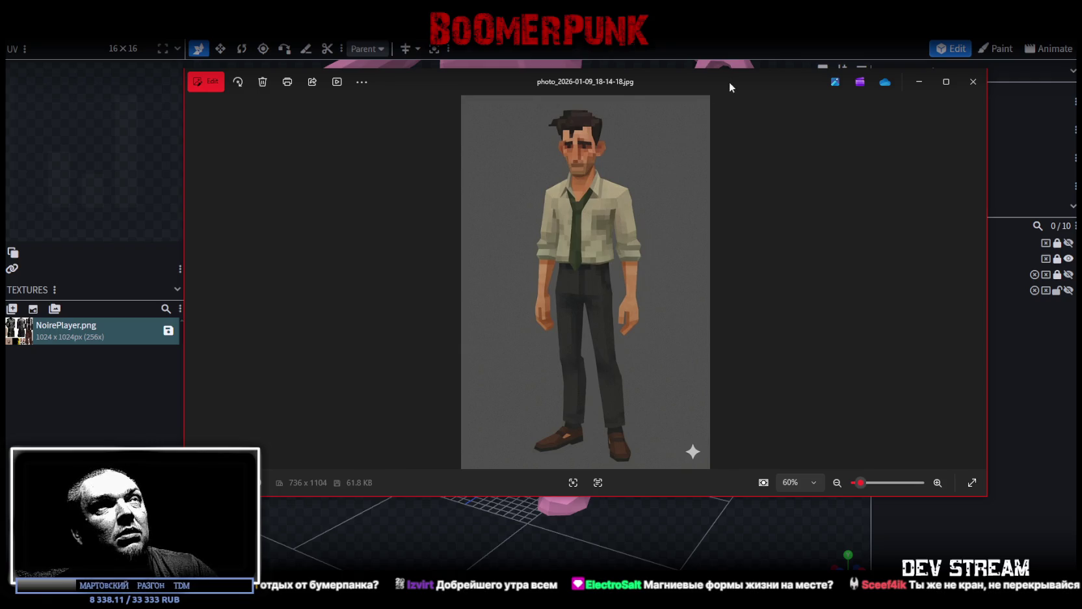
mouse_move(666, 79)
left_mouse_down()
mouse_move(632, 70)
mouse_move(548, 453)
left_mouse_up()
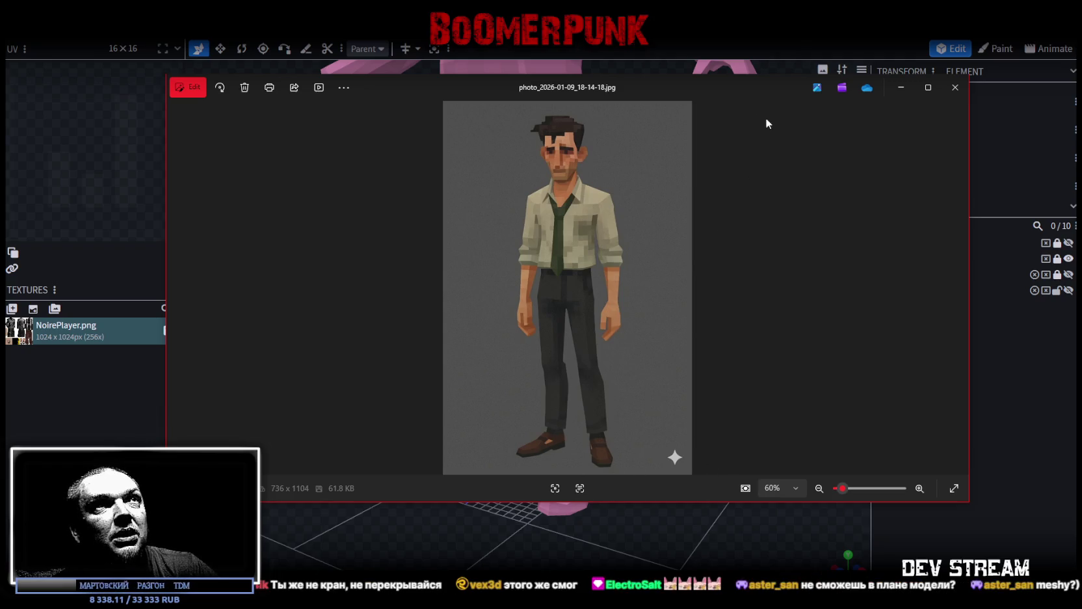
key("Escape")
Orbit and zoom the viewport to face the pink figure frontally and closer.
scroll(569, 478, "down", 5)
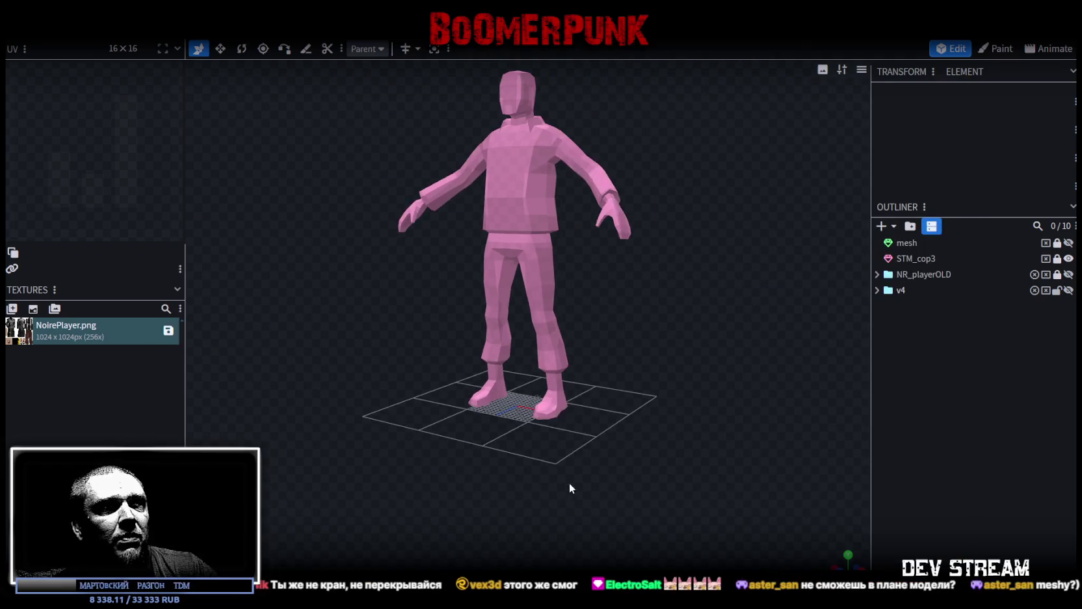
mouse_move(634, 468)
left_mouse_down()
mouse_move(681, 466)
mouse_move(663, 453)
mouse_move(653, 471)
left_mouse_up()
scroll(640, 485, "up", 5)
scroll(640, 484, "down", 3)
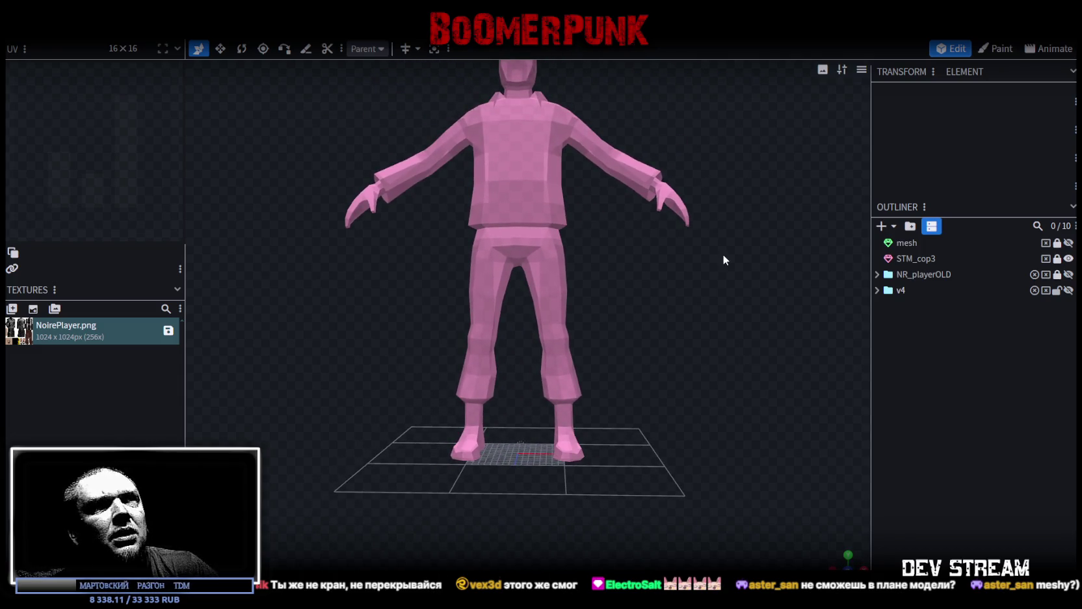
mouse_move(686, 318)
left_mouse_down()
mouse_move(613, 333)
mouse_move(680, 335)
mouse_move(656, 313)
left_mouse_up()
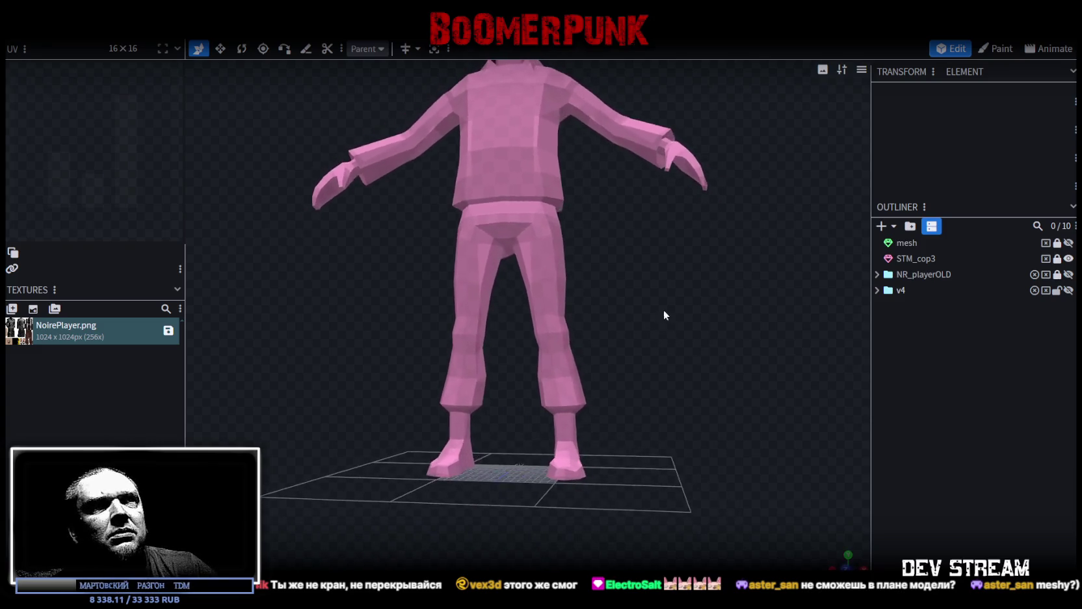
Toggle v4's visibility on and off, leaving it hidden, then hide the pink STM_cop3 model.
left_click(1068, 290)
left_click(1068, 290)
left_click(1068, 290)
left_click(1068, 290)
left_click(1068, 259)
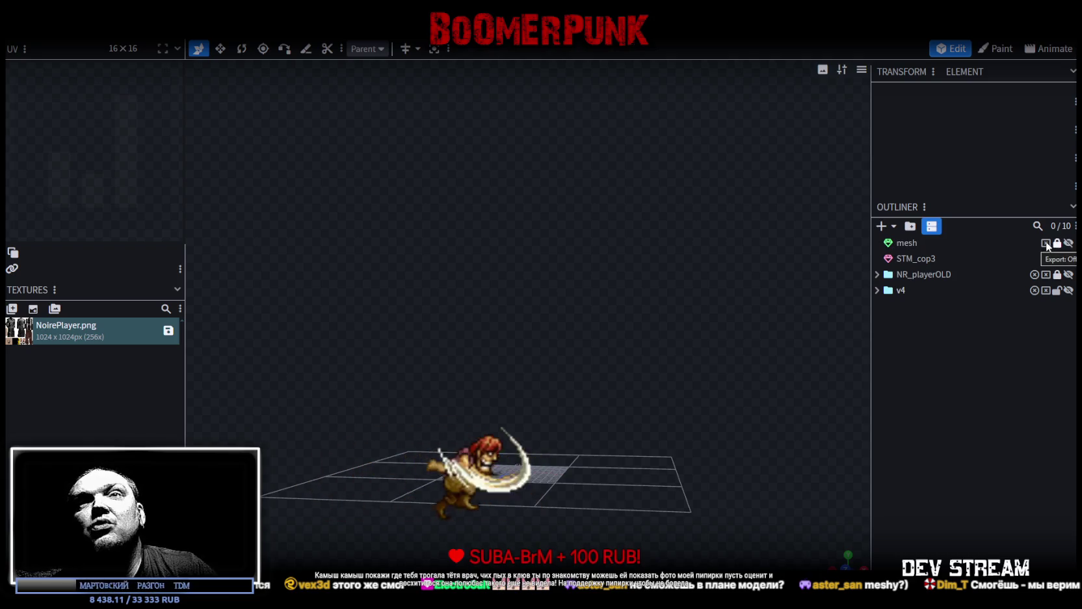
left_click_drag(738, 267, 628, 349)
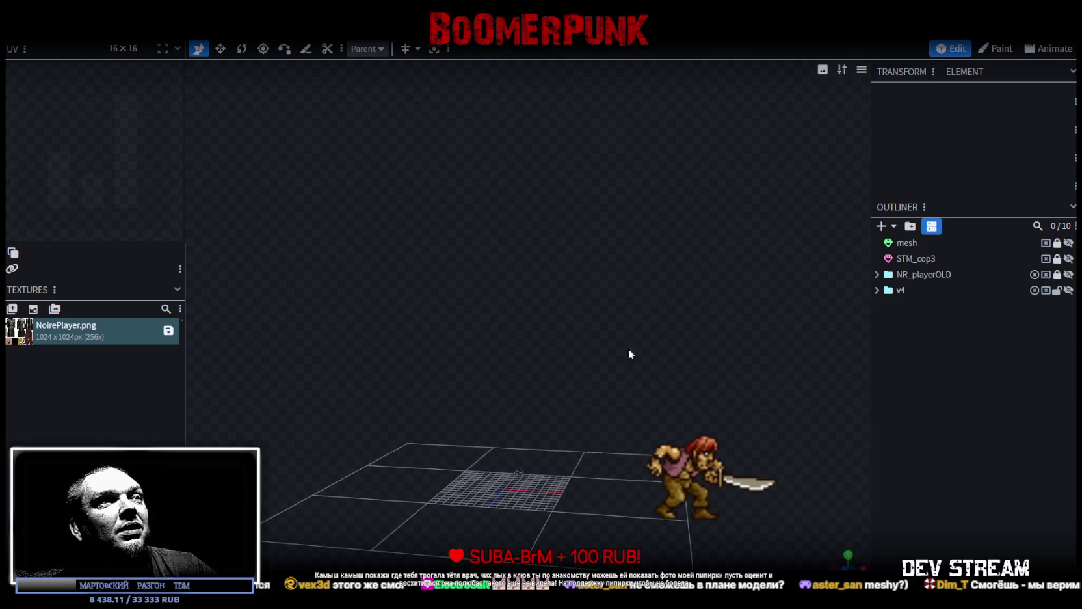
key("ctrl+s")
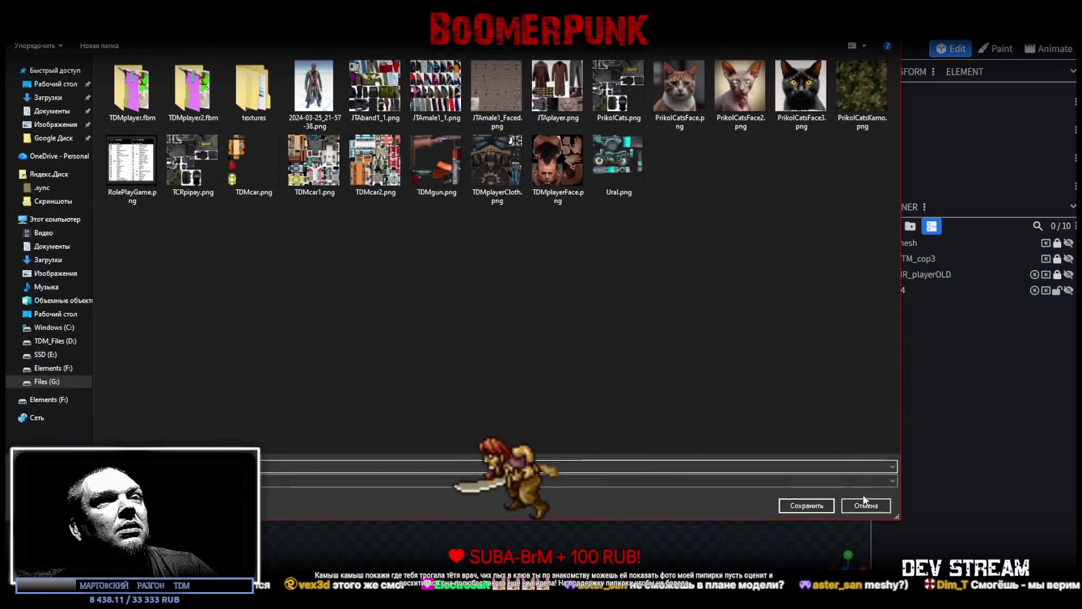
Cancel the save-location prompts and save NoireNPC.bbmodel together with the NoirePlayer.png texture.
left_click(865, 504)
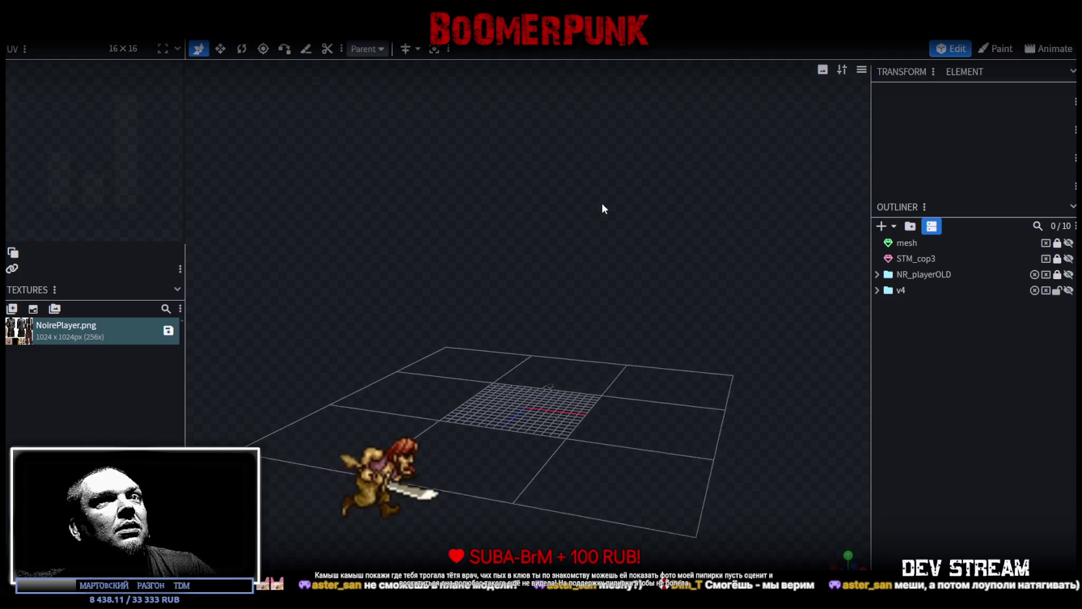
key("ctrl+s")
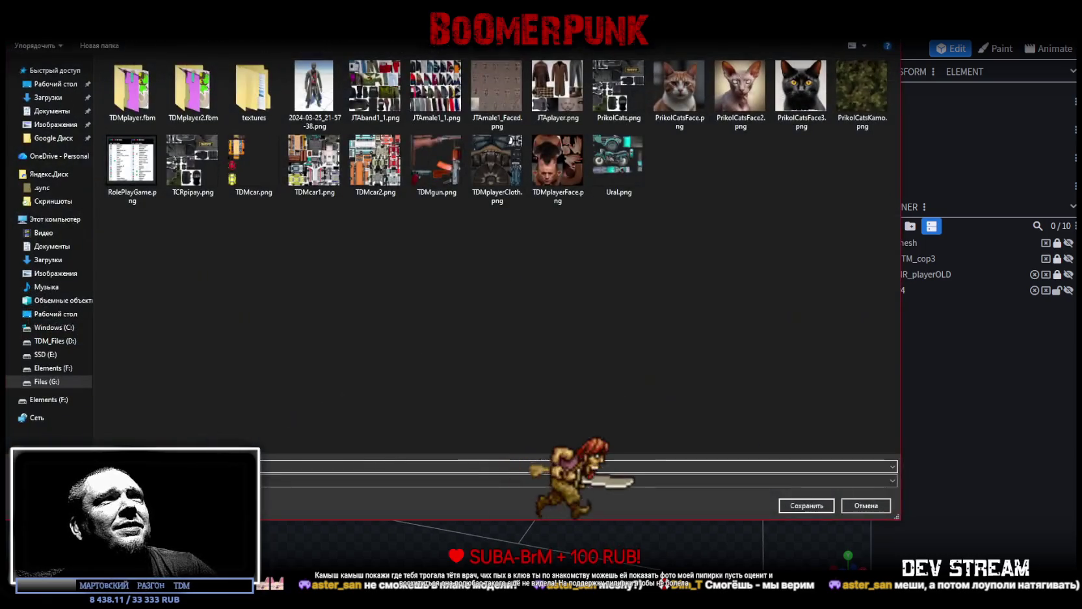
key("Escape")
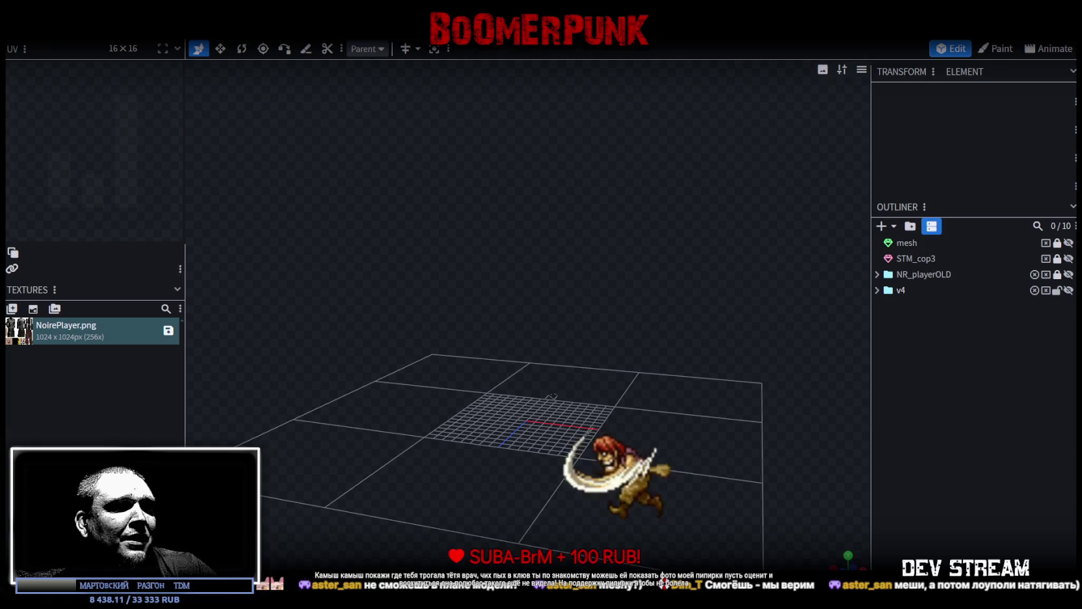
key("ctrl+s")
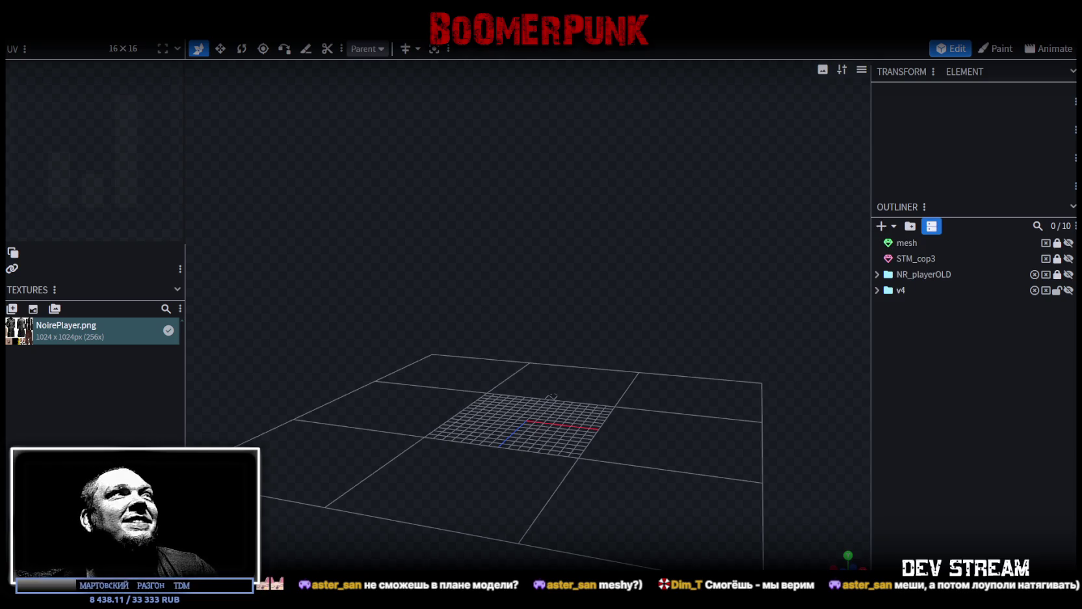
Widen the left panel holding the Textures list slightly to the right.
scroll(542, 319, "up", 1)
scroll(553, 345, "up", 2)
scroll(559, 364, "down", 2)
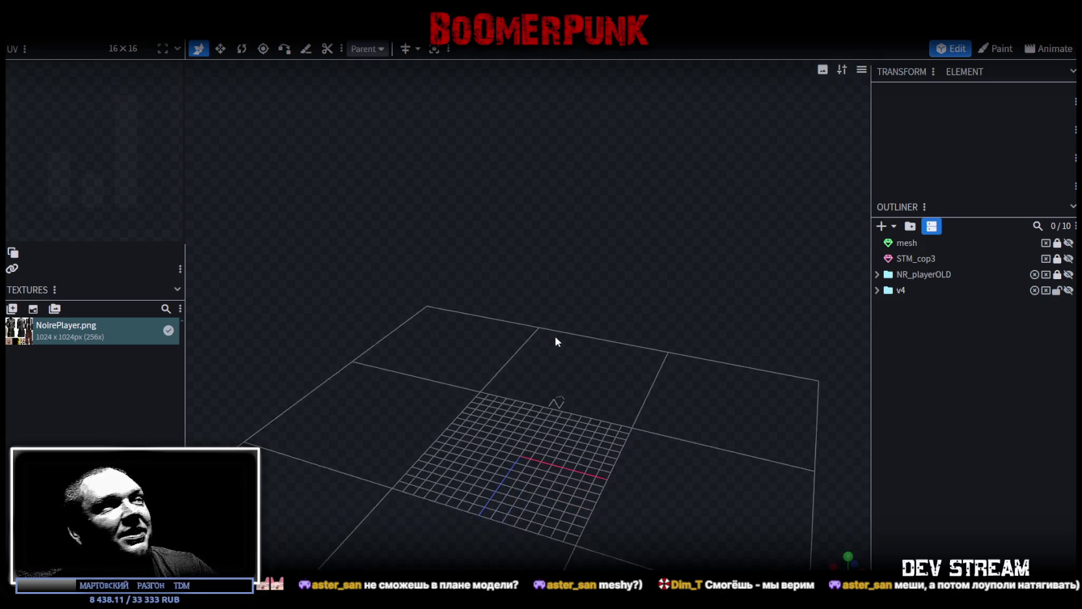
scroll(585, 364, "down", 2)
left_click_drag(185, 182, 198, 184)
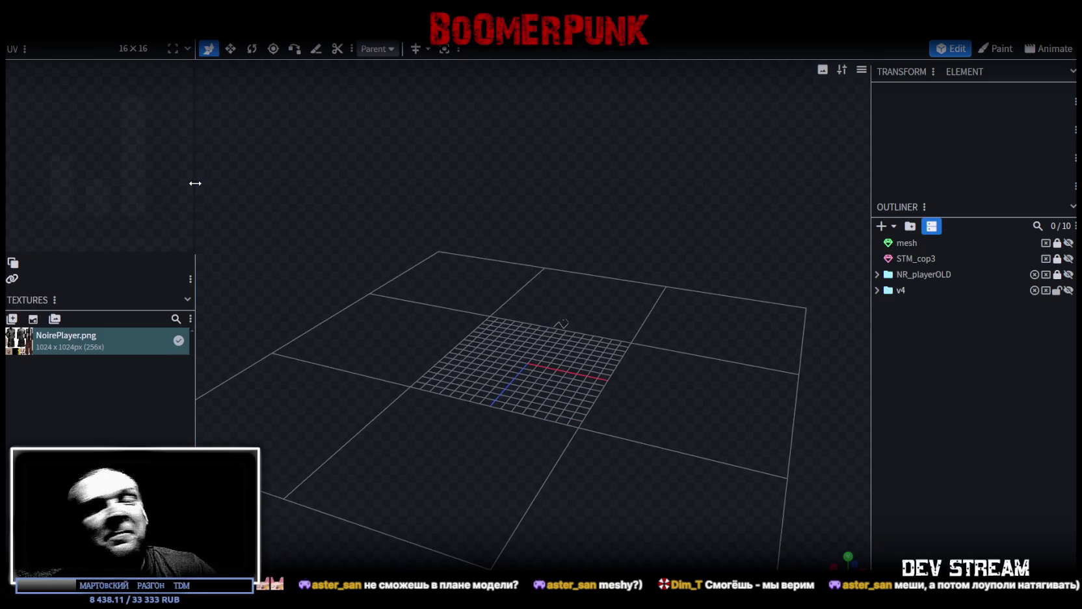
Orbit and tilt the viewport to look more steeply down on the empty grid.
mouse_move(508, 323)
left_mouse_down()
mouse_move(603, 363)
mouse_move(561, 417)
mouse_move(555, 383)
mouse_move(519, 383)
left_mouse_up()
scroll(552, 420, "up", 2)
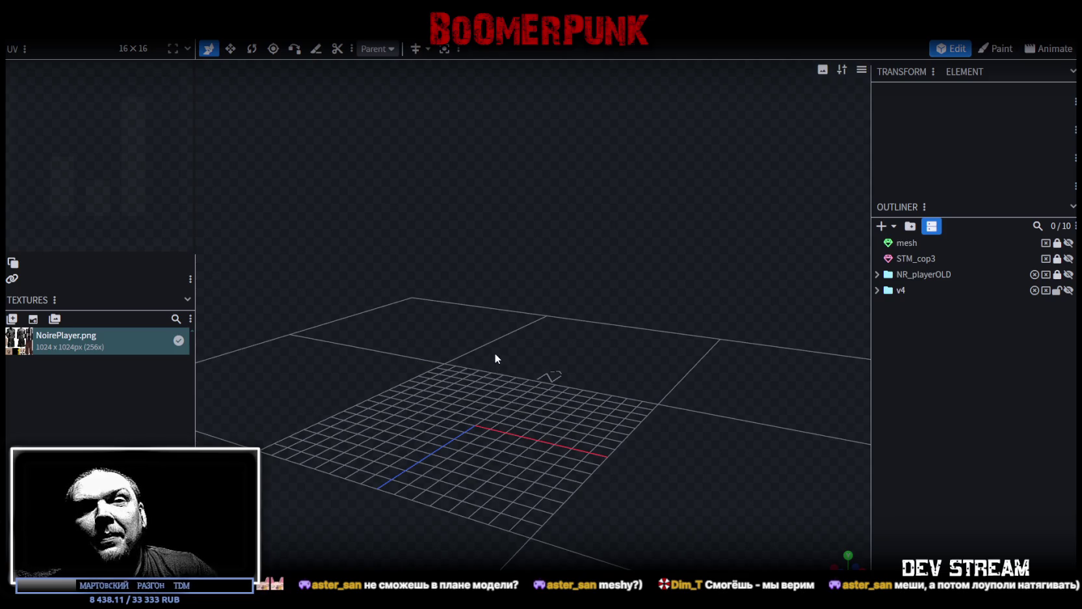
mouse_move(518, 403)
left_mouse_down()
mouse_move(528, 387)
mouse_move(535, 396)
mouse_move(519, 400)
mouse_move(527, 393)
mouse_move(537, 410)
left_mouse_up()
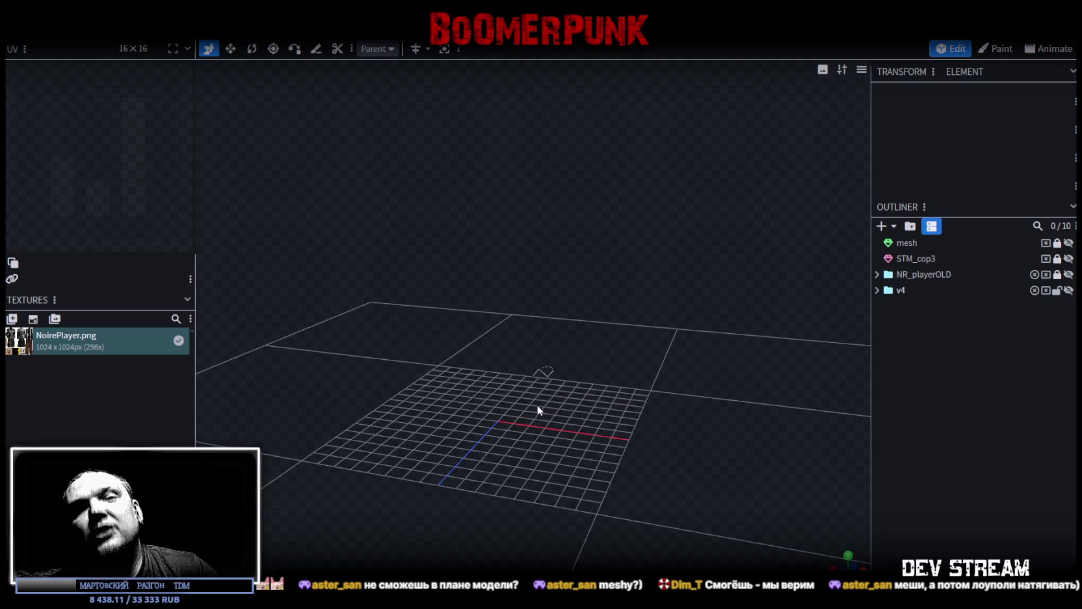
left_click_drag(582, 289, 634, 383)
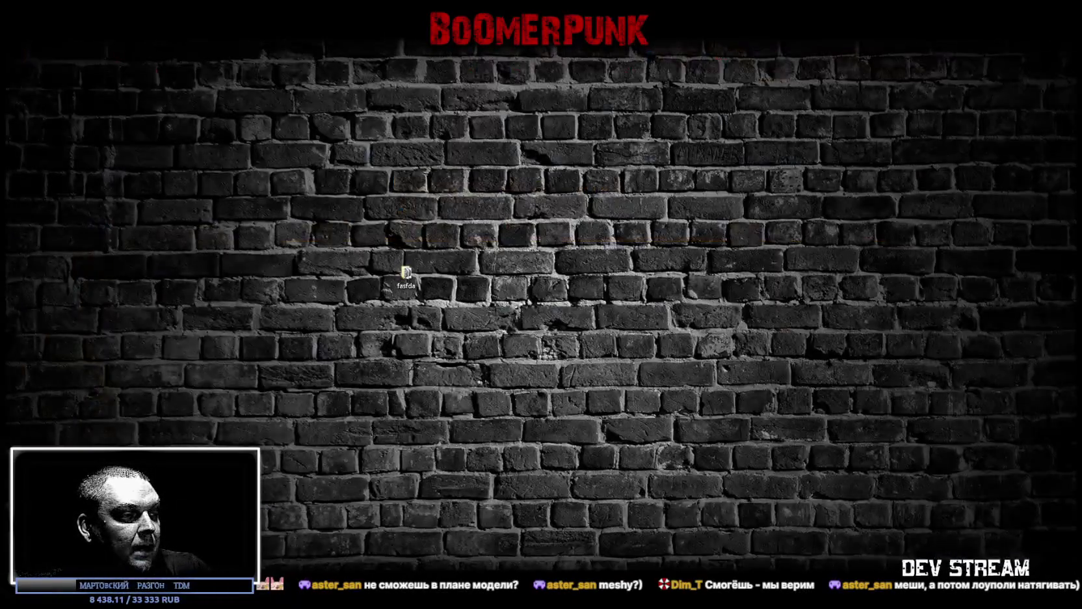
Return from the brick-wall desktop to the Blockbench window showing the saved project.
key("alt+Tab")
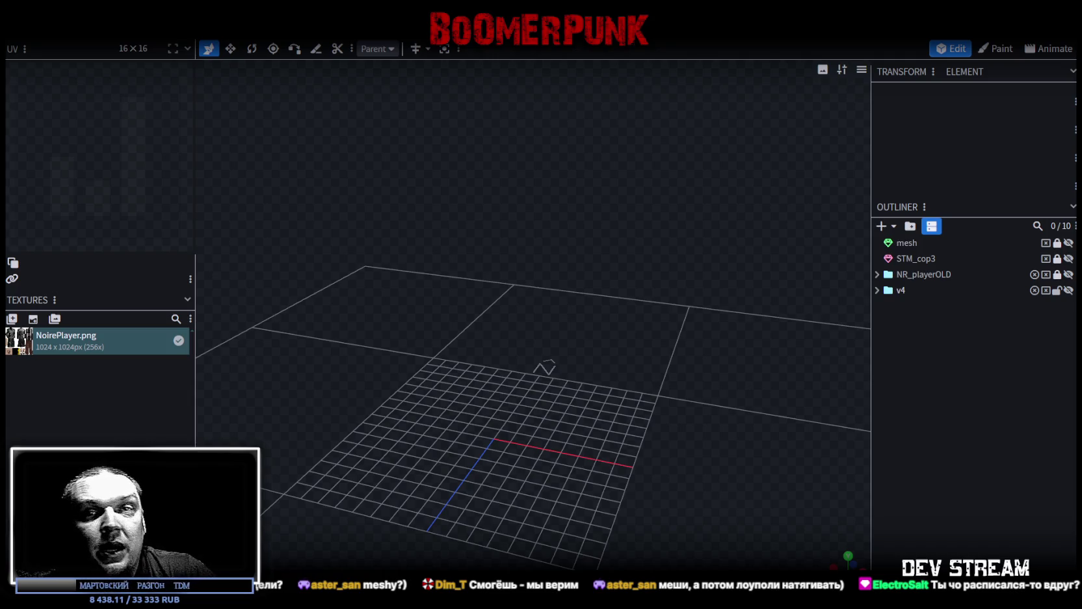
Rotate the view down onto the empty grid, then exit fullscreen with F11.
left_click_drag(482, 396, 505, 400)
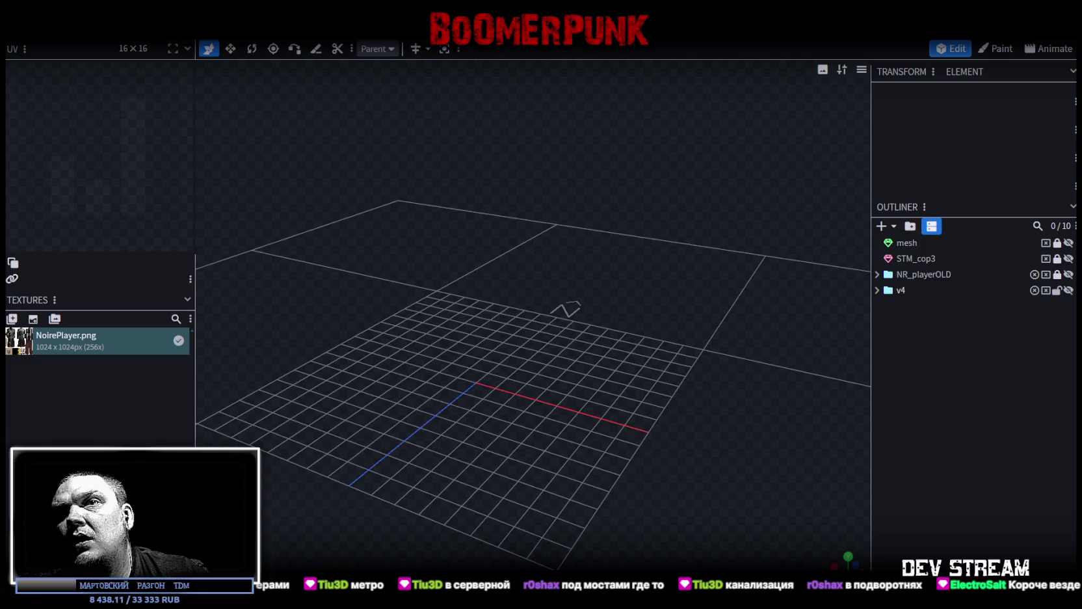
key("F11")
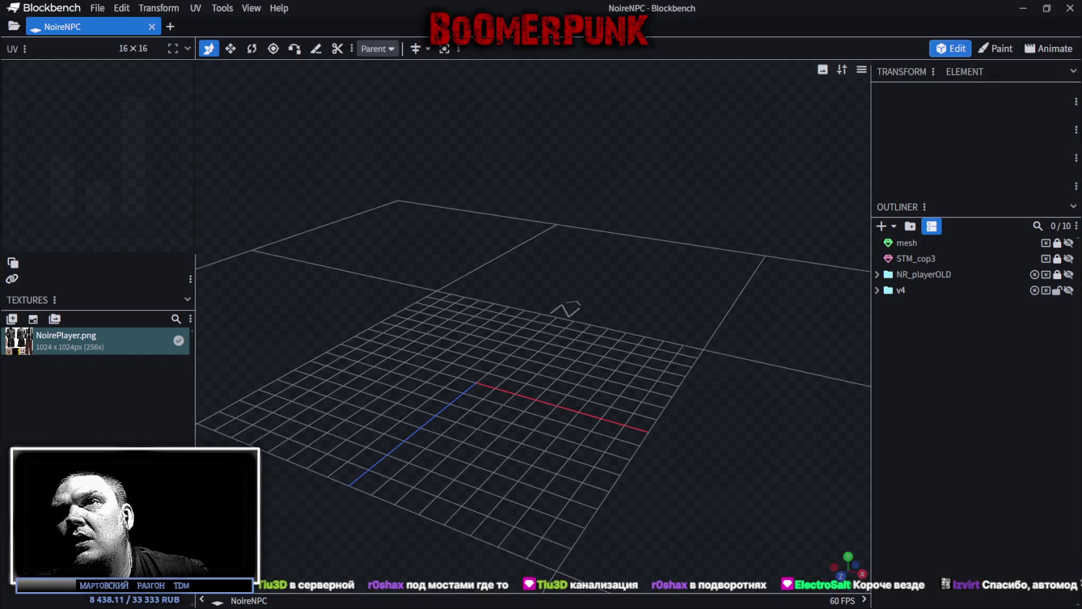